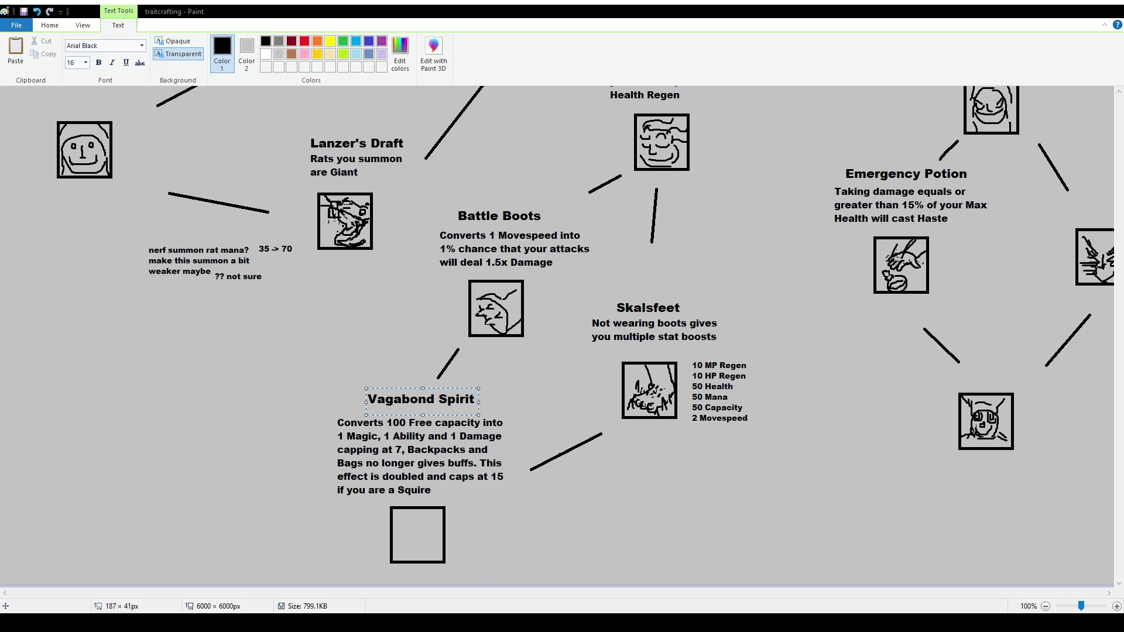
Replace the title with 'Adventurer's Spirit' and widen its text box so it fits one line
key("ctrl+a")
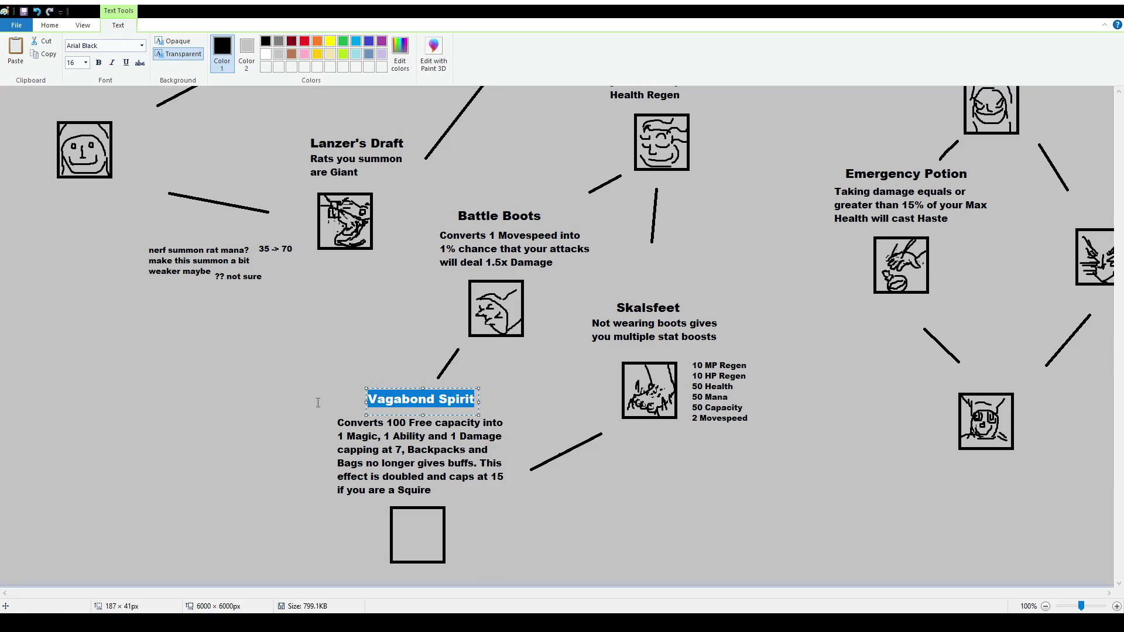
type("Adven")
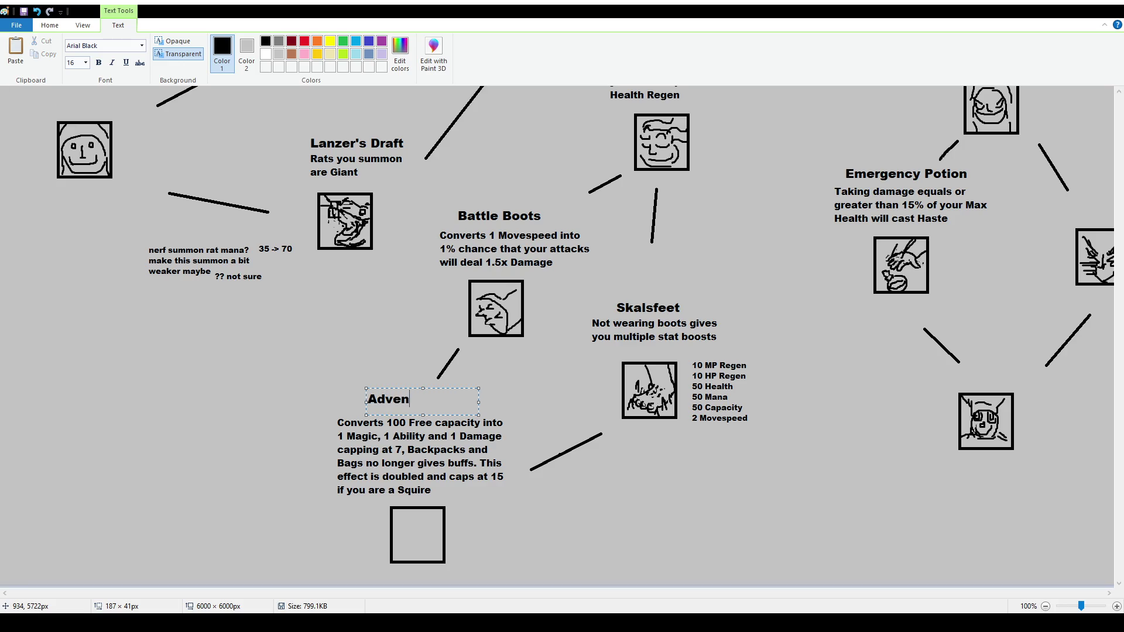
type("turer's Spirit")
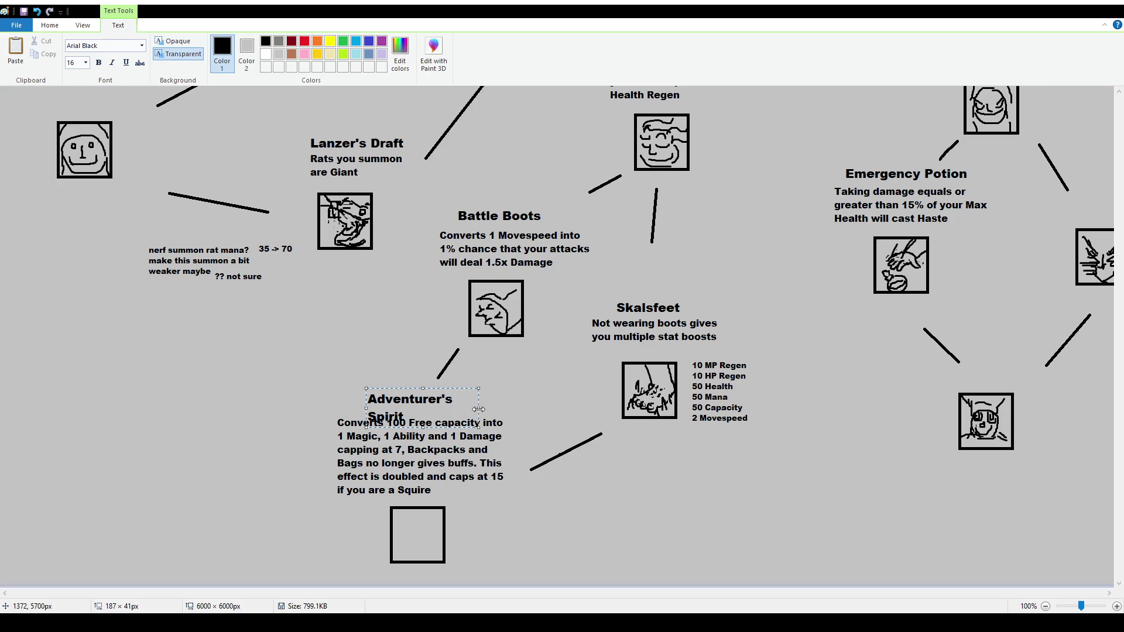
mouse_move(478, 408)
left_mouse_down()
mouse_move(502, 408)
mouse_move(469, 395)
left_mouse_up()
left_click(477, 366)
Choose the brush and zoom to 200% on the empty icon box
left_click(197, 47)
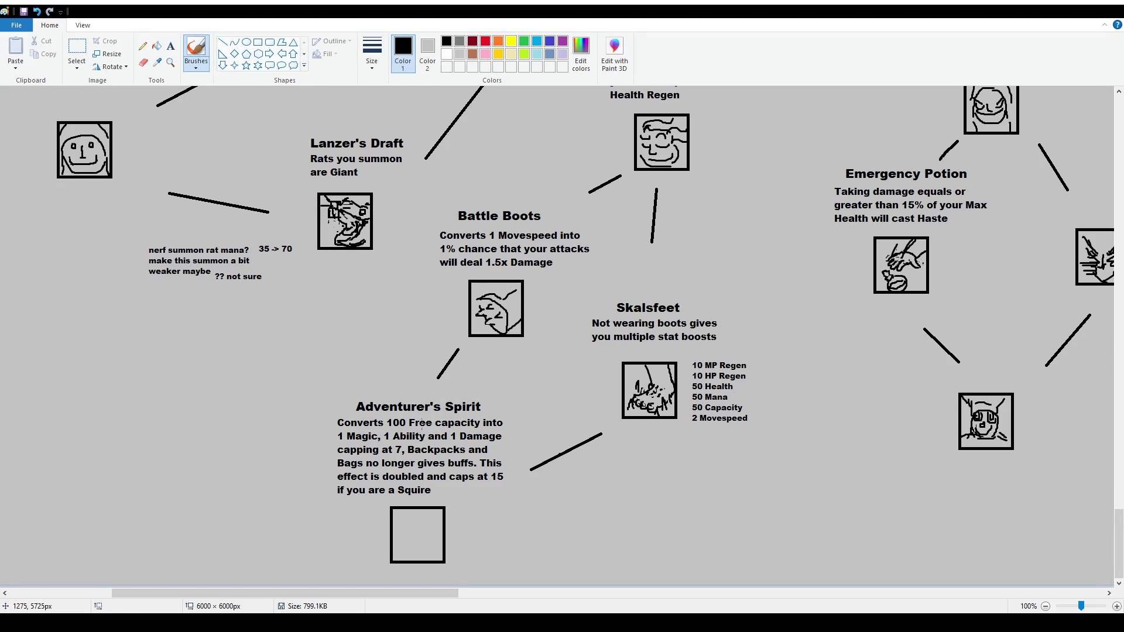
scroll(465, 434, "up", 1)
scroll(464, 434, "down", 10)
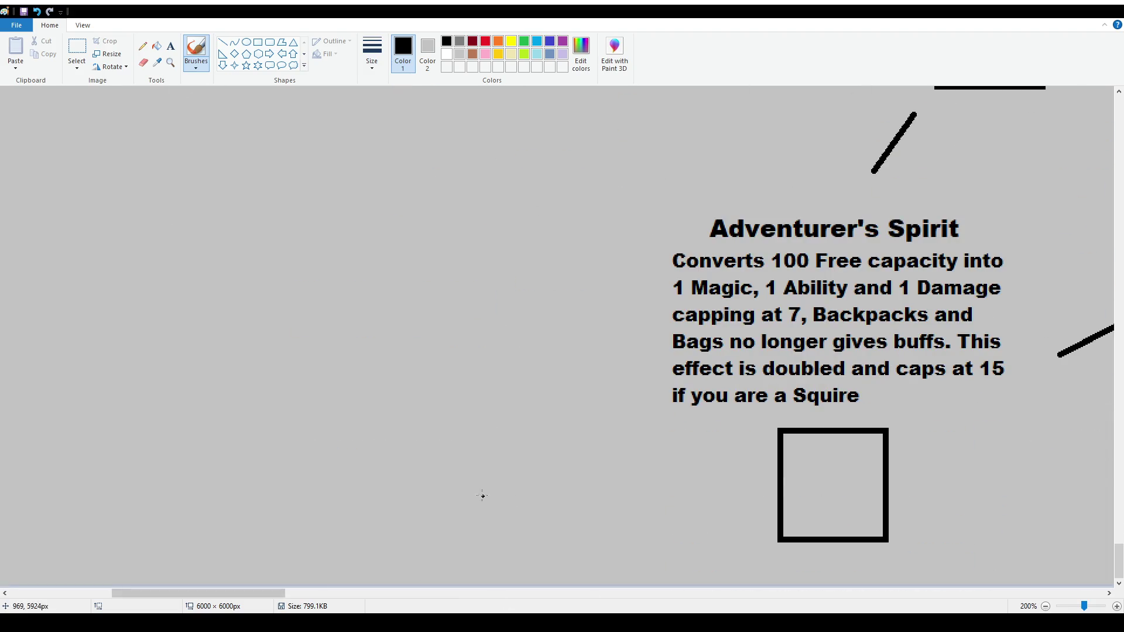
mouse_move(256, 593)
left_mouse_down()
mouse_move(353, 593)
mouse_move(328, 593)
left_mouse_up()
Sketch the character's head outline in the icon box, painting over a stray upper-left stroke
mouse_move(393, 469)
left_mouse_down()
mouse_move(393, 481)
mouse_move(409, 472)
mouse_move(374, 460)
mouse_move(404, 469)
mouse_move(363, 469)
mouse_move(419, 511)
mouse_move(410, 518)
mouse_move(417, 503)
left_mouse_up()
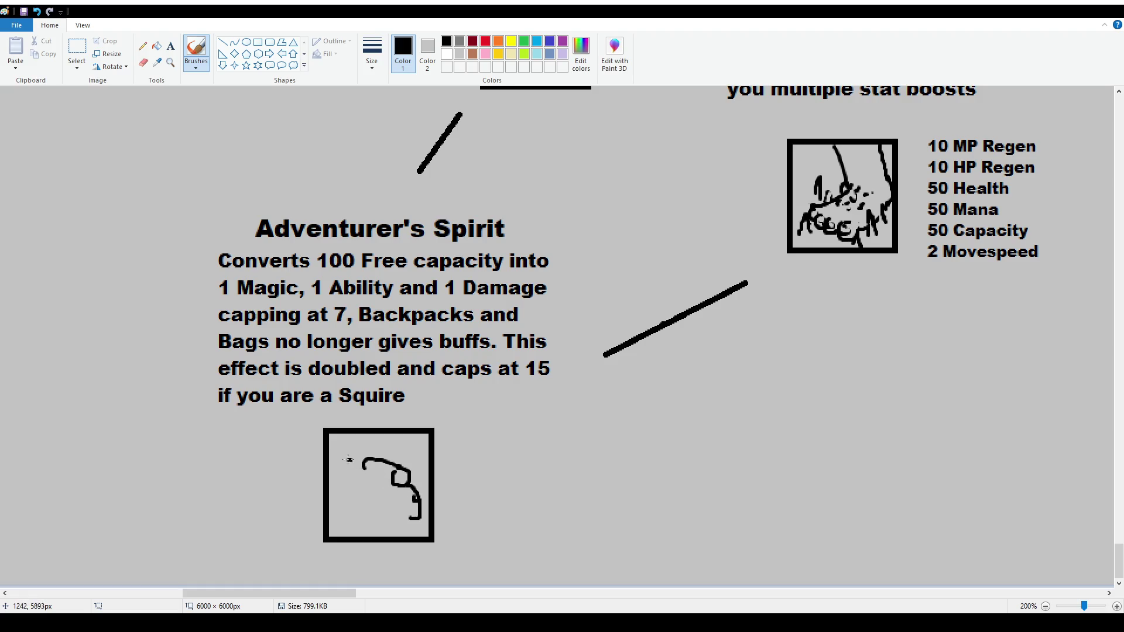
mouse_move(350, 460)
left_mouse_down()
mouse_move(345, 488)
mouse_move(371, 501)
mouse_move(375, 462)
mouse_move(386, 487)
mouse_move(349, 477)
left_mouse_up()
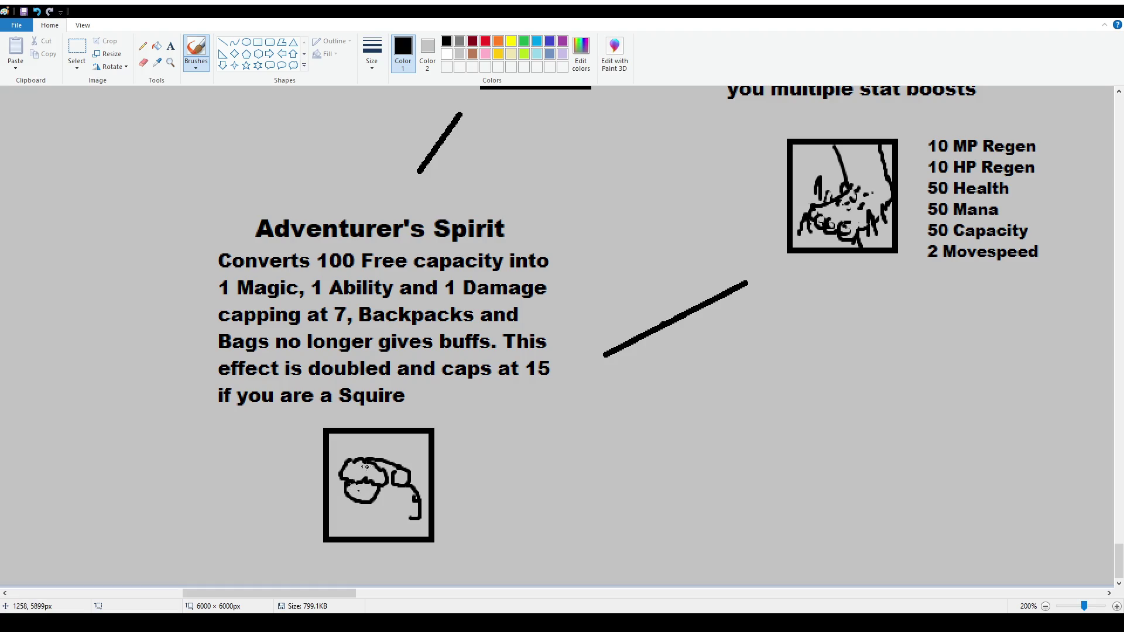
mouse_move(363, 472)
left_mouse_down()
mouse_move(337, 477)
mouse_move(366, 460)
mouse_move(388, 481)
mouse_move(350, 477)
mouse_move(374, 479)
left_mouse_up()
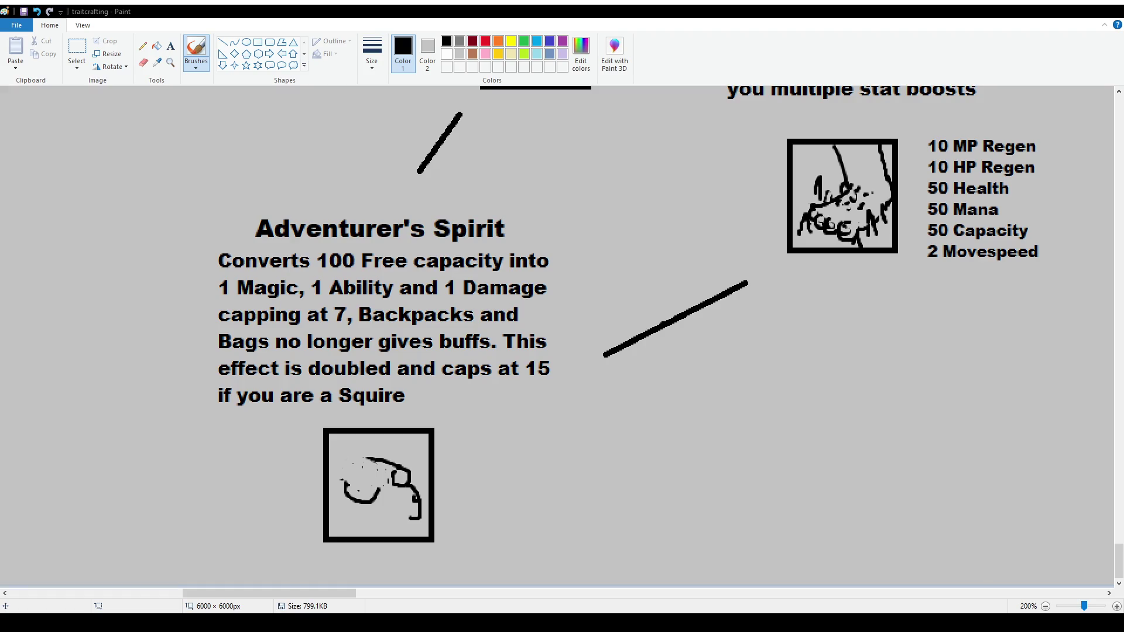
key("ctrl+v")
mouse_move(188, 212)
left_mouse_down()
mouse_move(723, 421)
mouse_move(815, 384)
left_mouse_up()
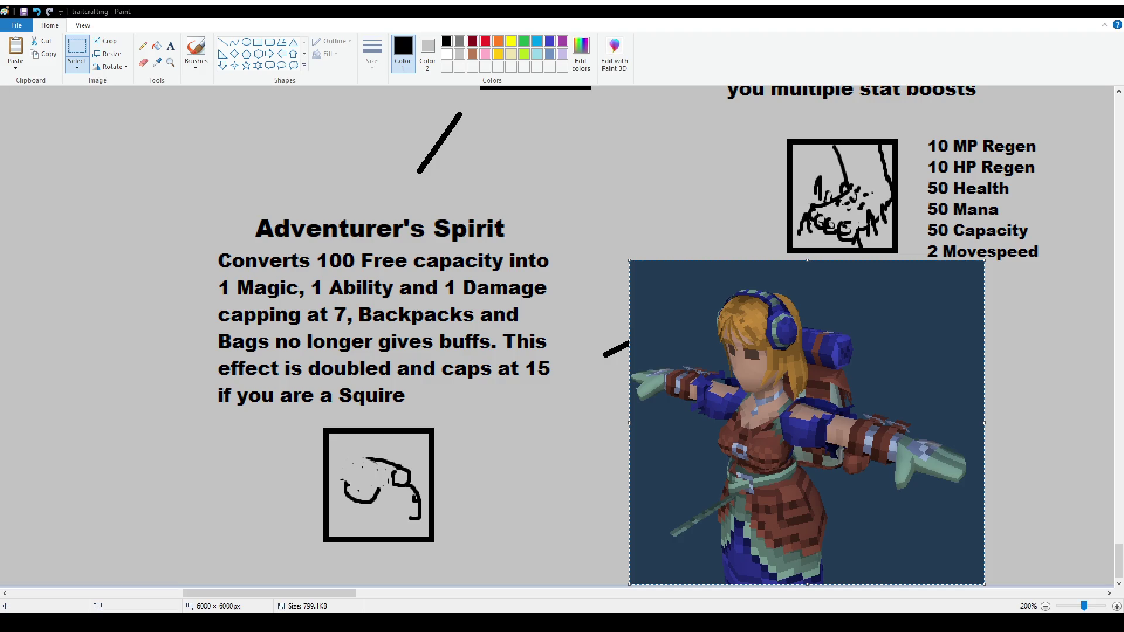
key("Delete")
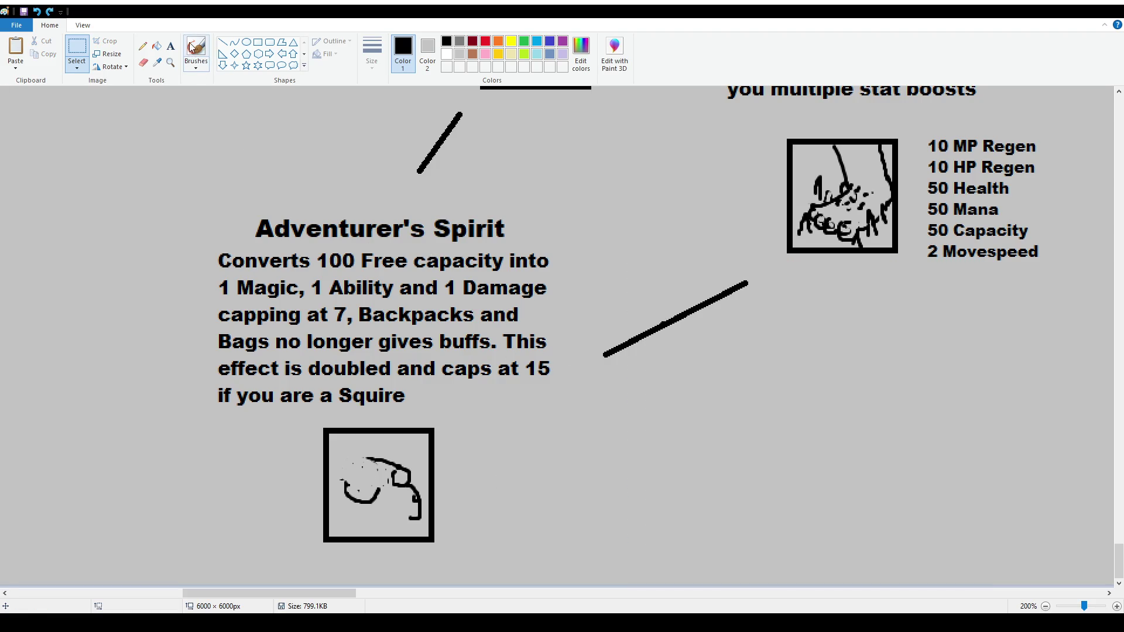
left_click(196, 53)
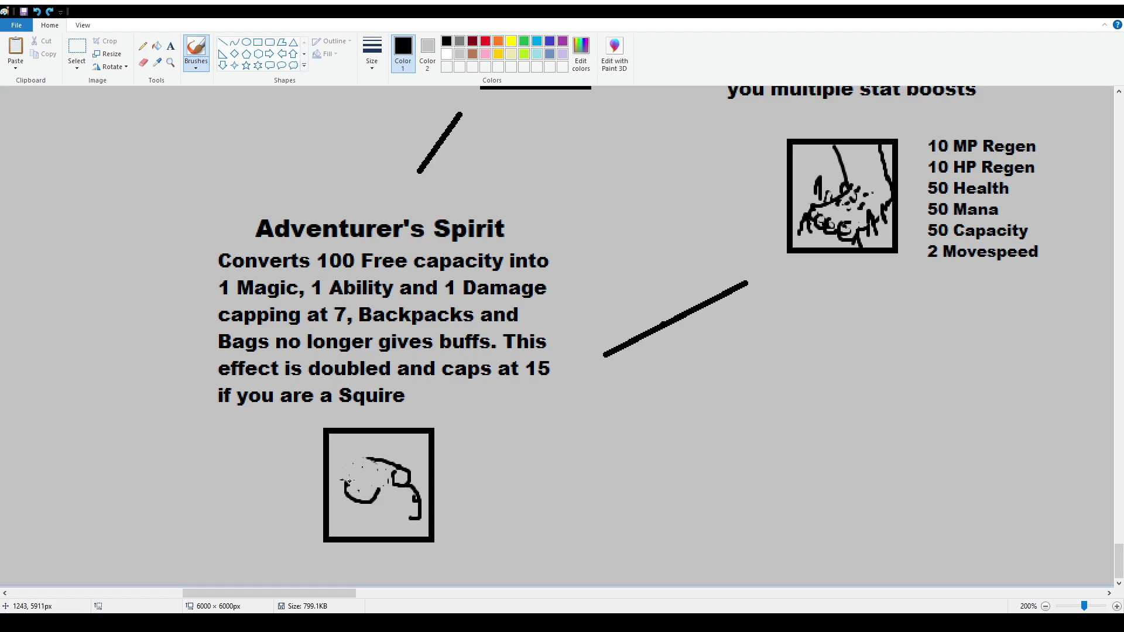
left_click(348, 484)
Add the character's face marks, chin stroke and lower face outline, undoing bad mouth strokes
mouse_move(367, 484)
left_mouse_down()
mouse_move(350, 497)
mouse_move(361, 505)
mouse_move(349, 503)
mouse_move(368, 505)
mouse_move(347, 504)
mouse_move(367, 507)
mouse_move(375, 485)
mouse_move(384, 496)
mouse_move(372, 460)
mouse_move(349, 463)
mouse_move(338, 481)
mouse_move(372, 486)
left_mouse_up()
key("ctrl+z")
key("ctrl+z")
key("ctrl+z")
key("ctrl+z")
key("ctrl+z")
key("ctrl+z")
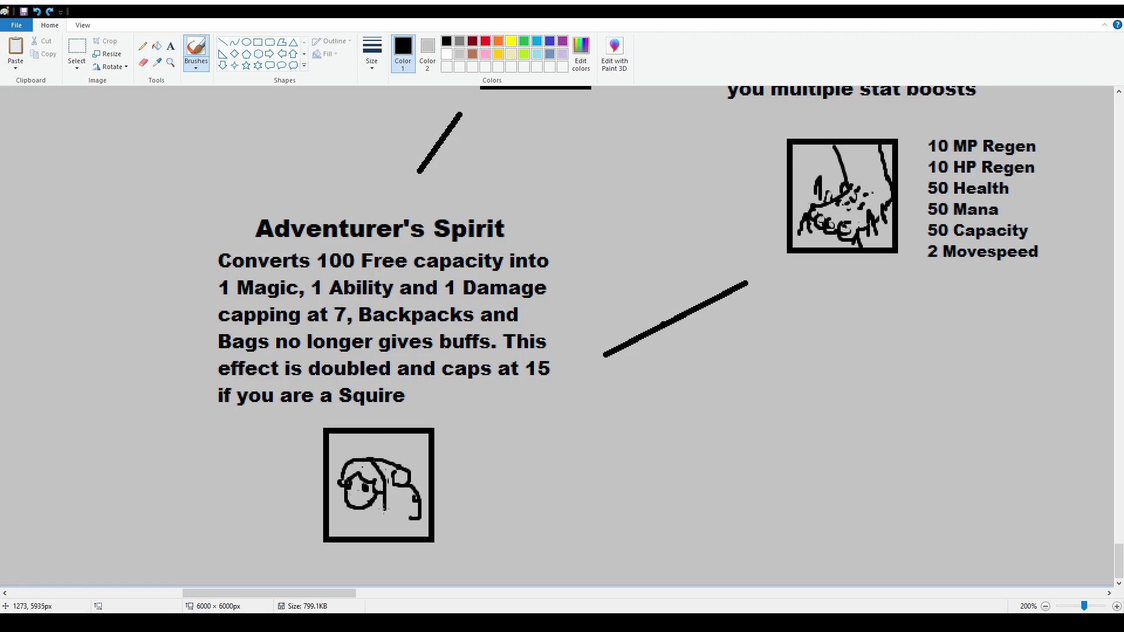
mouse_move(384, 509)
left_mouse_down()
mouse_move(363, 464)
mouse_move(347, 466)
mouse_move(343, 481)
mouse_move(393, 509)
mouse_move(388, 481)
left_mouse_up()
mouse_move(373, 507)
left_mouse_down()
mouse_move(397, 506)
mouse_move(341, 504)
mouse_move(358, 495)
left_mouse_up()
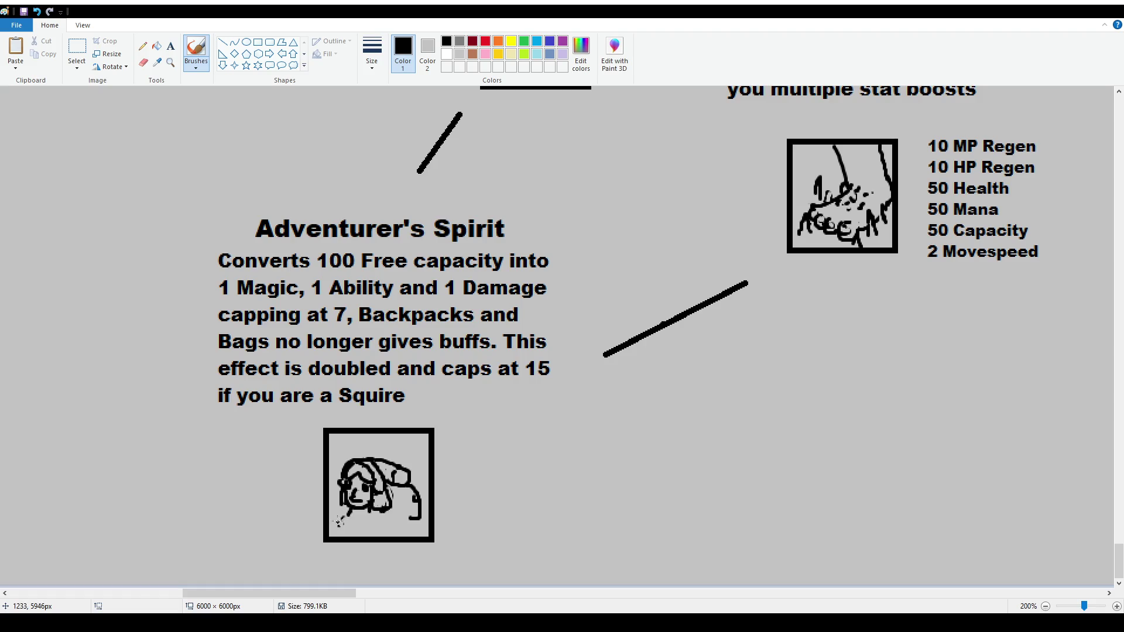
Draw the lower-left curves, the hand, the bottom edge and the bulky backpack
left_click_drag(343, 515, 345, 533)
key("ctrl+z")
key("ctrl+z")
left_click_drag(345, 504, 343, 536)
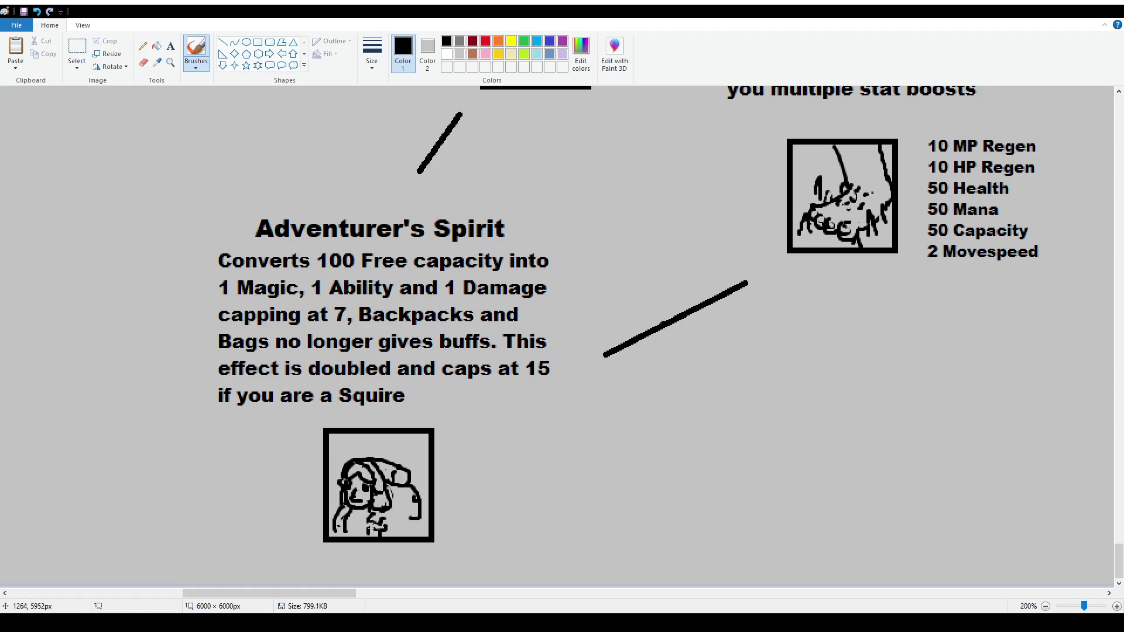
left_click_drag(367, 531, 371, 522)
mouse_move(336, 520)
left_mouse_down()
mouse_move(346, 530)
mouse_move(349, 511)
mouse_move(329, 520)
left_mouse_up()
left_click_drag(345, 518, 335, 518)
mouse_move(386, 509)
left_mouse_down()
mouse_move(405, 515)
mouse_move(410, 535)
left_mouse_up()
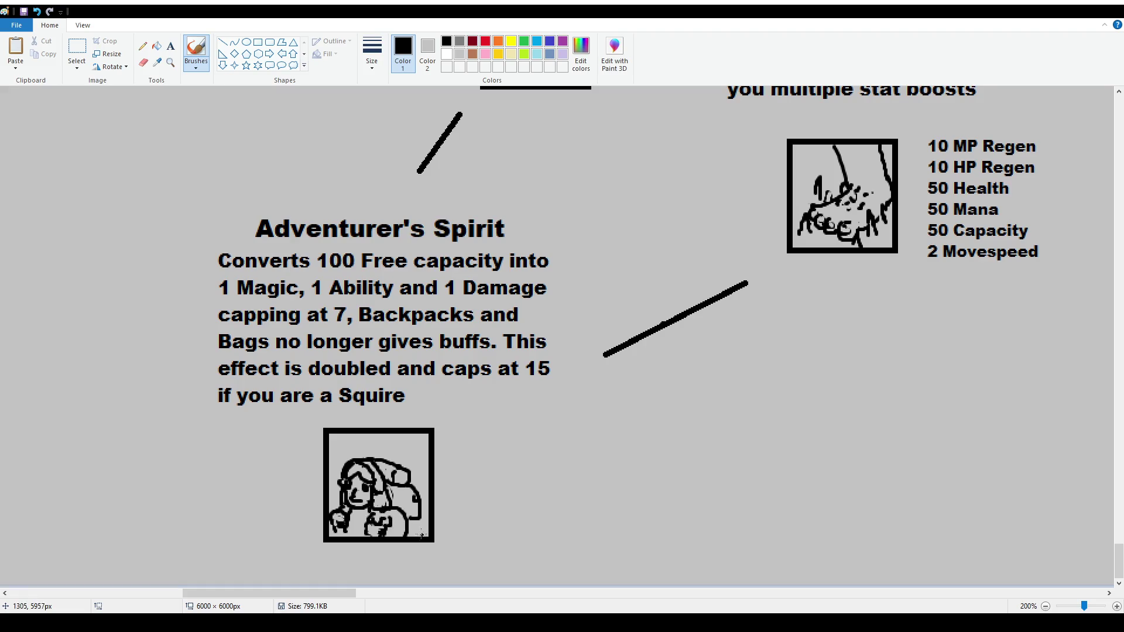
mouse_move(404, 485)
left_mouse_down()
mouse_move(390, 508)
mouse_move(334, 533)
left_mouse_up()
Save the drawing and zoom out to 50% to view the whole trait tree
scroll(359, 442, "down", 1, "ctrl")
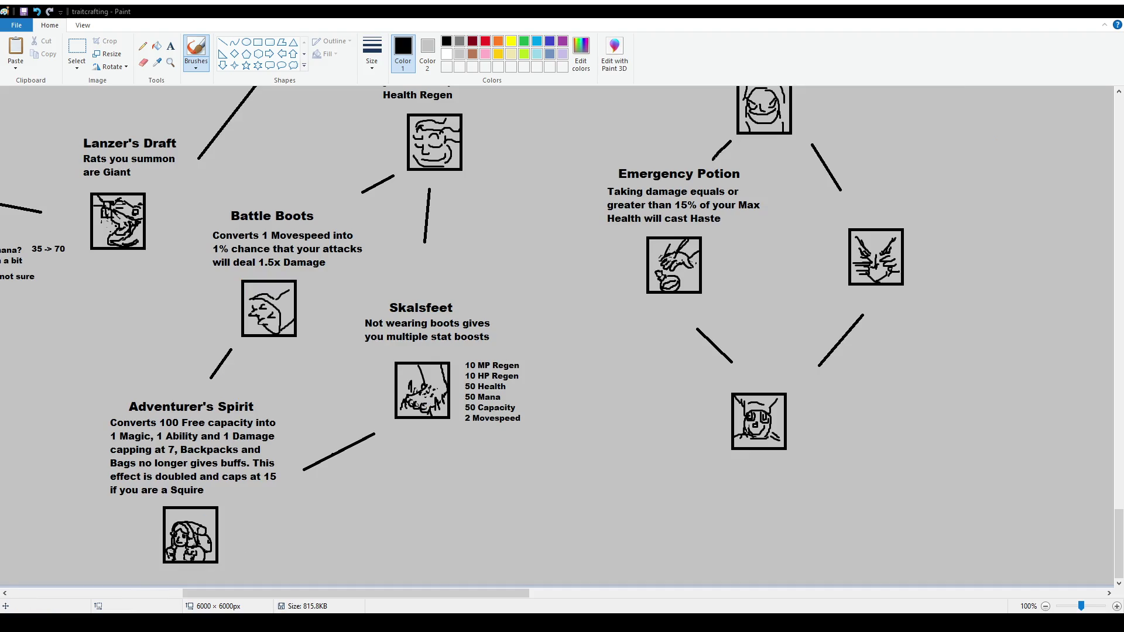
key("ctrl+s")
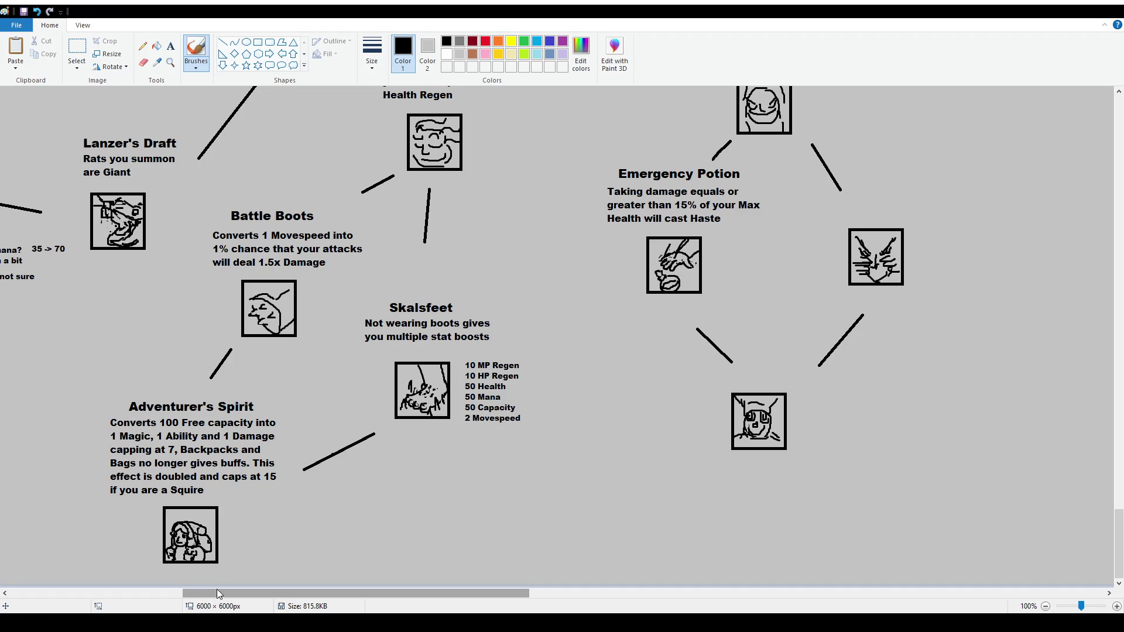
left_click_drag(205, 594, 134, 593)
scroll(535, 509, "up", 1, "ctrl")
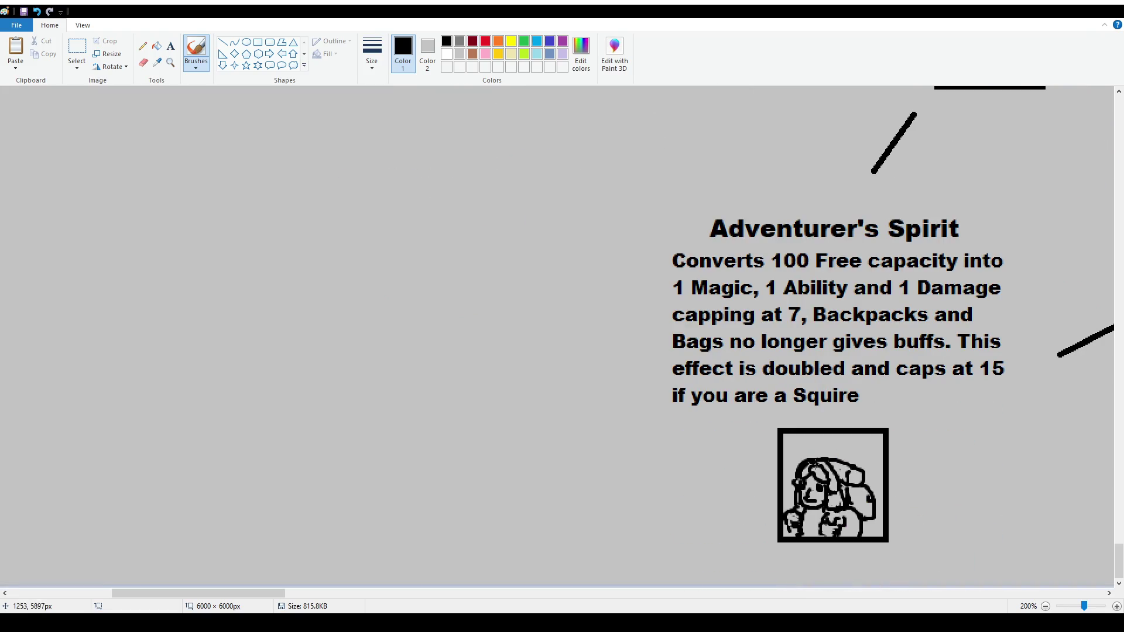
scroll(876, 491, "down", 2, "ctrl")
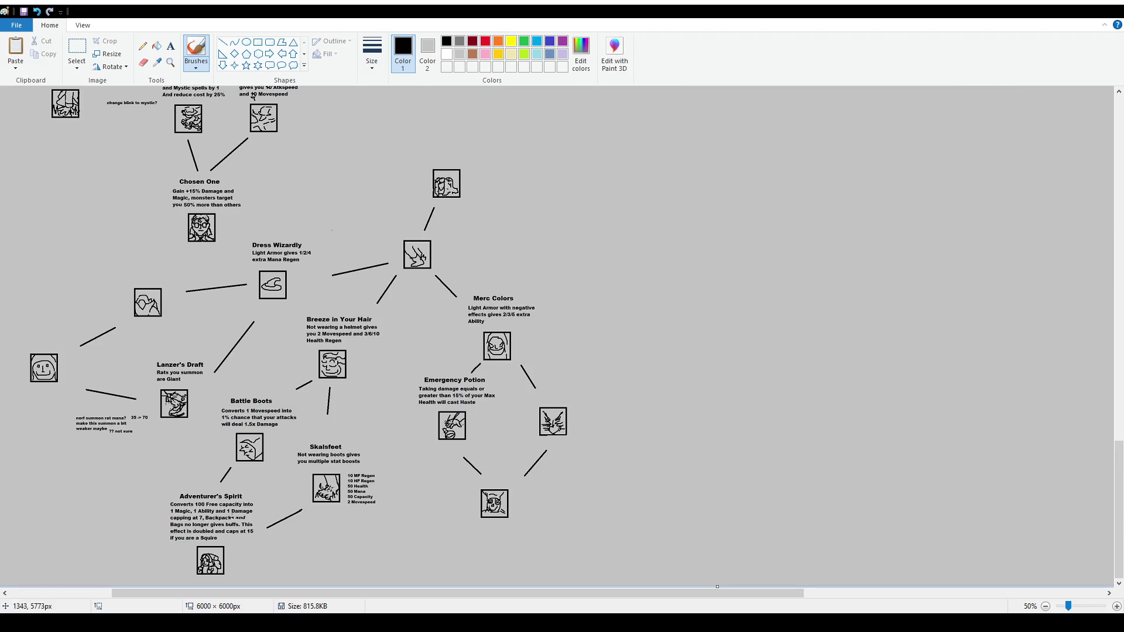
scroll(355, 509, "up", 1, "ctrl")
scroll(355, 509, "down", 2)
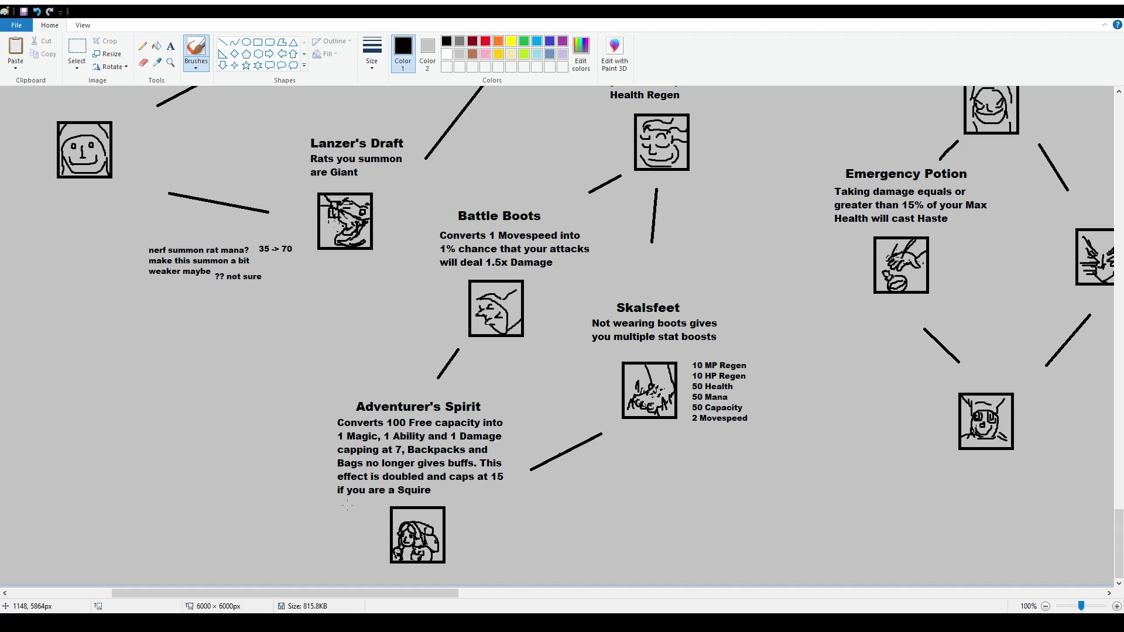
Undo stray brush marks near Skalsfeet and below Battle Boots
mouse_move(763, 300)
left_mouse_down()
mouse_move(770, 336)
mouse_move(434, 563)
left_mouse_up()
key("ctrl+z")
left_click(468, 356)
key("ctrl+z")
scroll(442, 428, "down", 1, "ctrl")
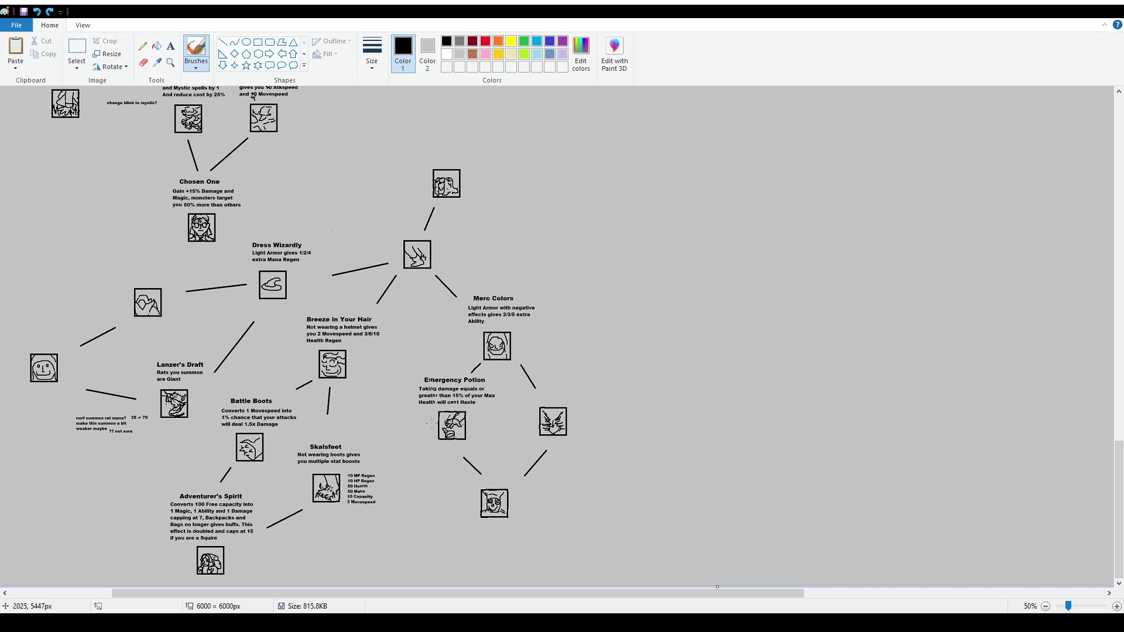
left_click(76, 50)
scroll(584, 446, "up", 1)
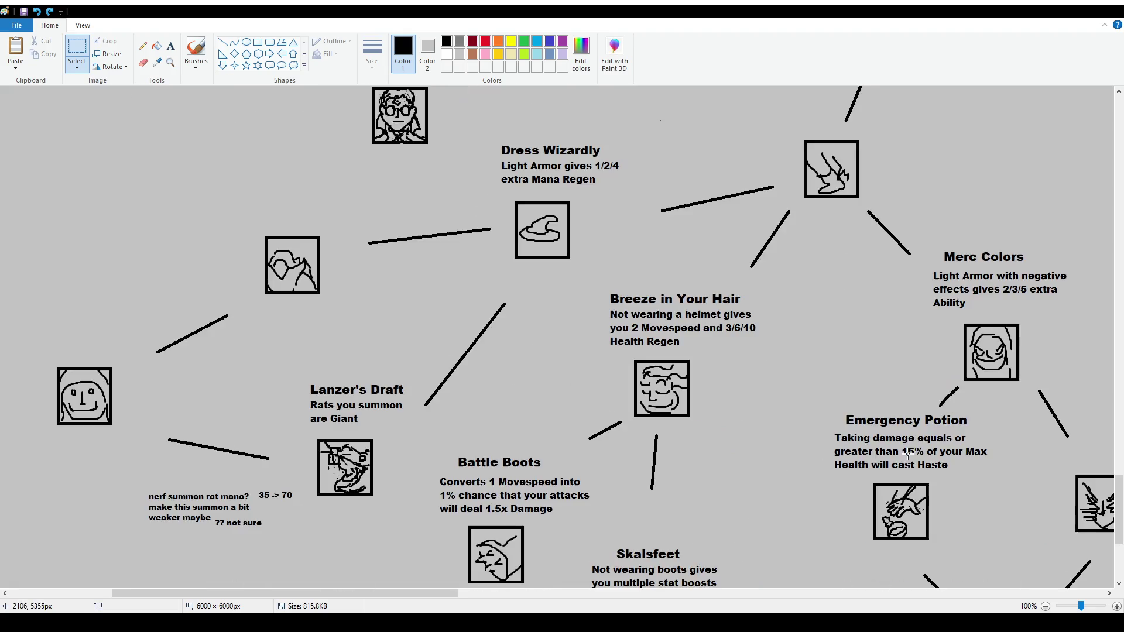
scroll(908, 452, "down", 2)
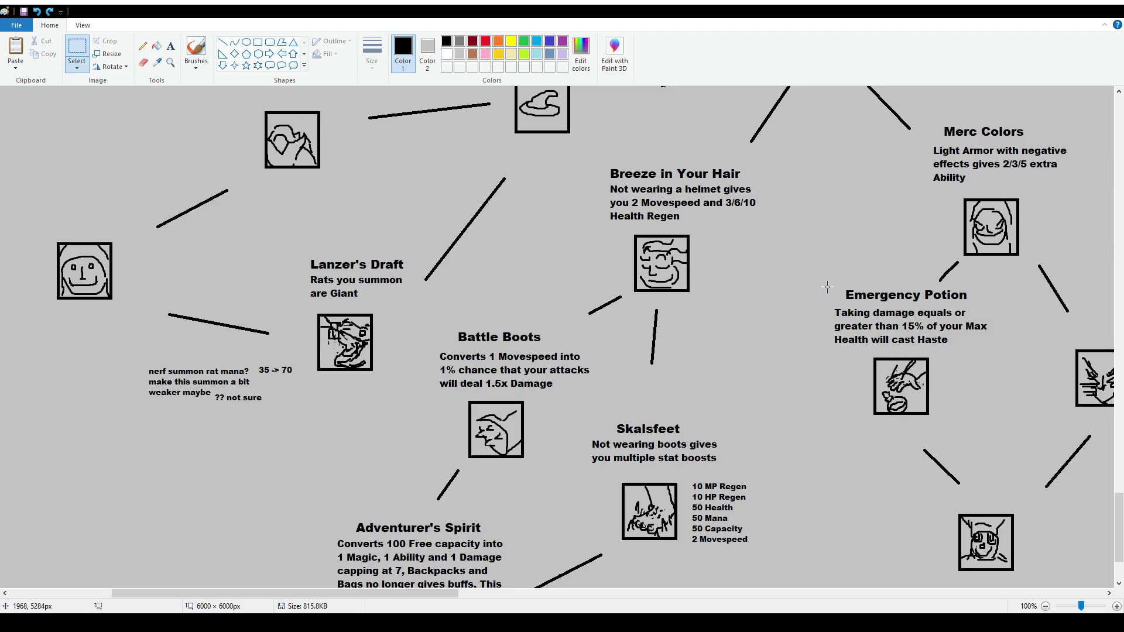
left_click_drag(825, 285, 999, 422)
scroll(514, 366, "down", 2)
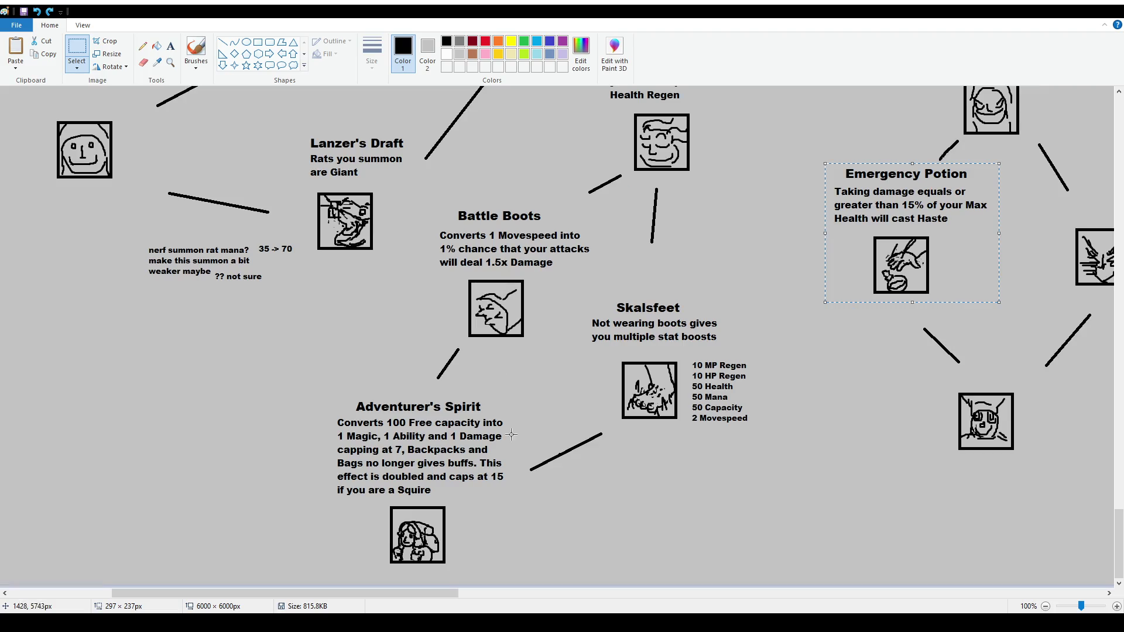
scroll(508, 418, "up", 2)
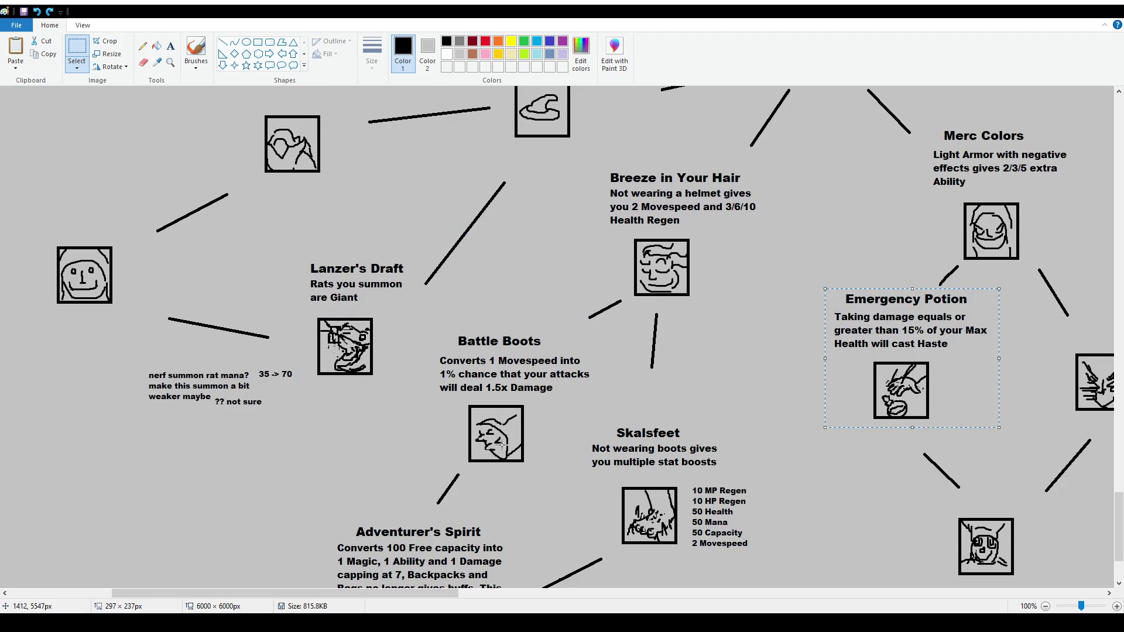
scroll(514, 463, "down", 2)
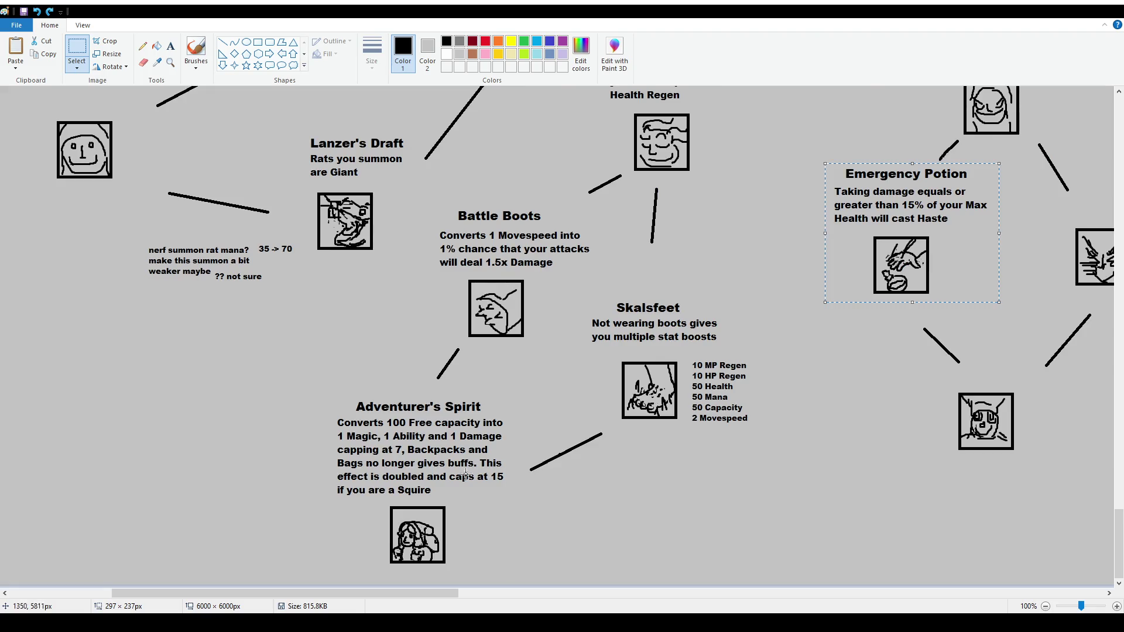
scroll(685, 365, "up", 2)
mouse_move(431, 332)
left_mouse_down()
mouse_move(573, 445)
mouse_move(590, 473)
left_mouse_up()
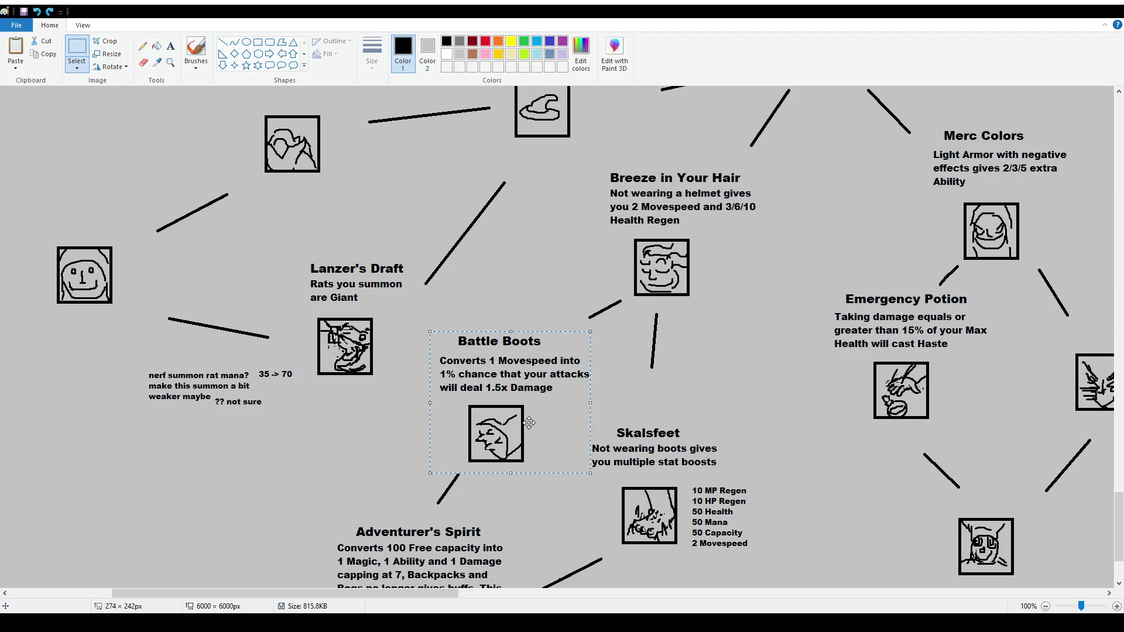
scroll(406, 384, "down", 1)
mouse_move(215, 393)
left_mouse_down()
mouse_move(299, 467)
mouse_move(256, 432)
mouse_move(276, 444)
left_mouse_up()
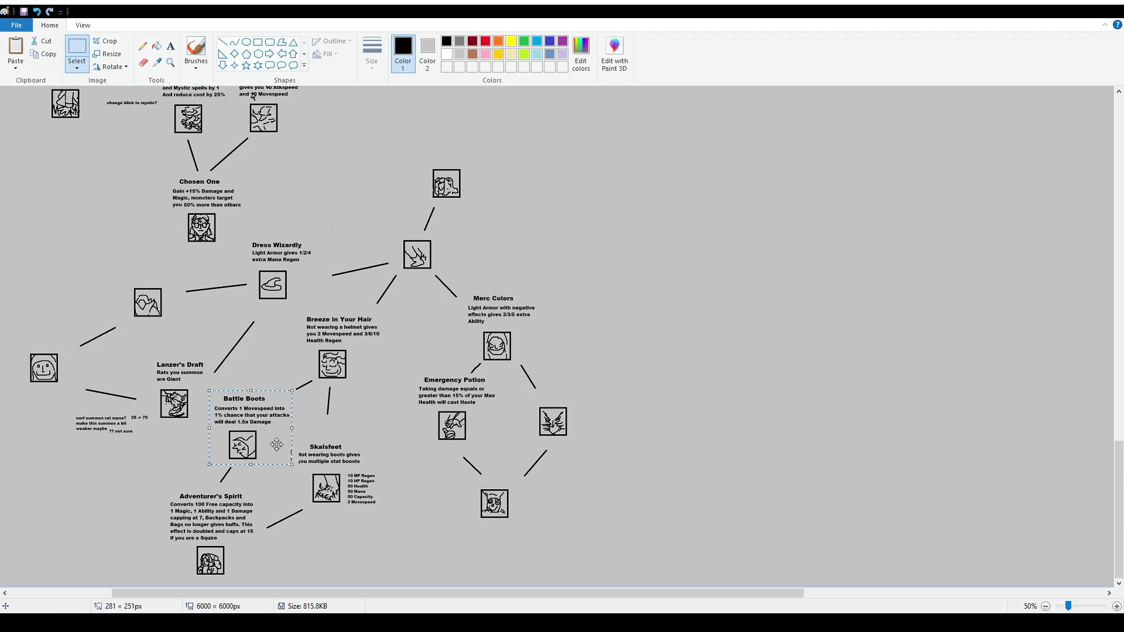
key("ctrl+z")
scroll(246, 410, "up", 1)
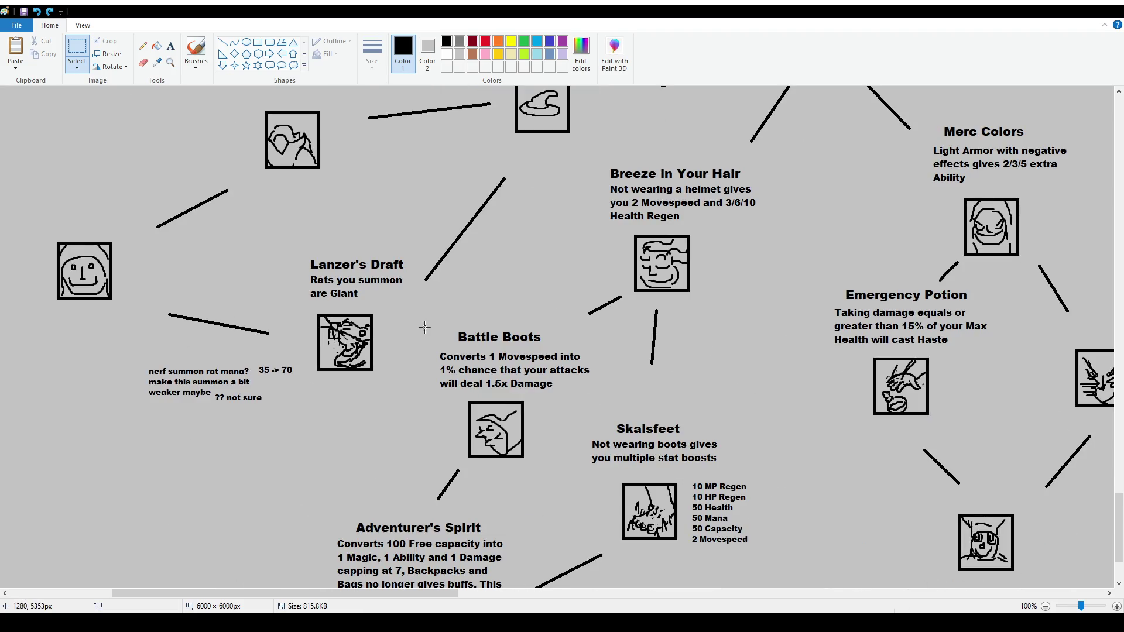
left_click_drag(425, 328, 589, 468)
mouse_move(542, 424)
left_mouse_down()
mouse_move(552, 441)
mouse_move(1101, 410)
mouse_move(796, 515)
mouse_move(825, 541)
mouse_move(855, 538)
left_mouse_up()
scroll(937, 468, "down", 2)
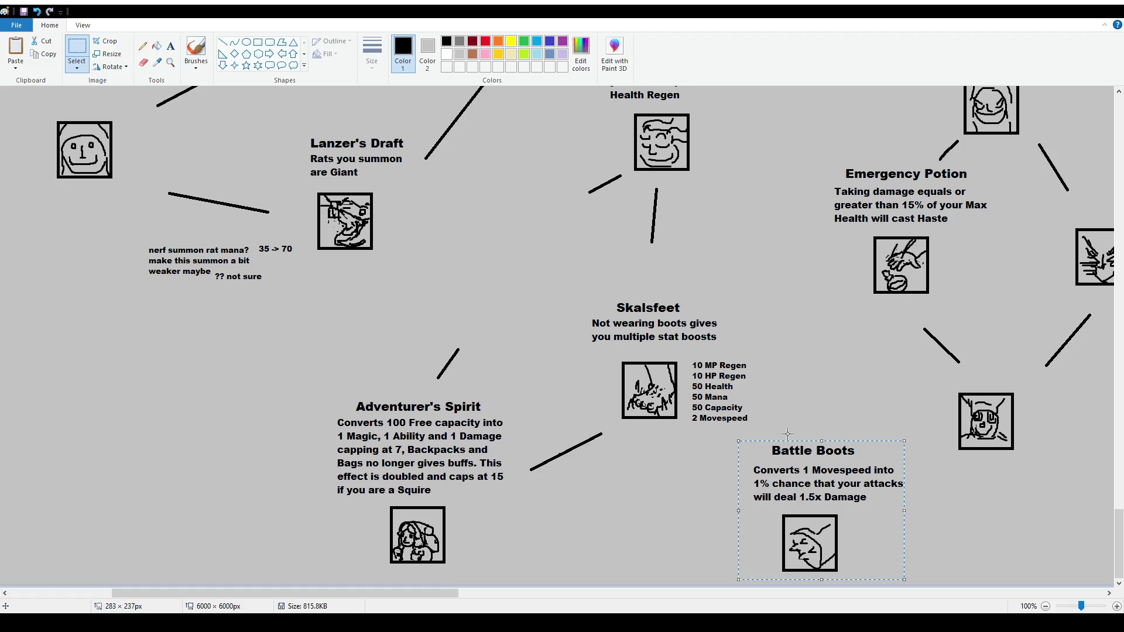
key("ctrl+z")
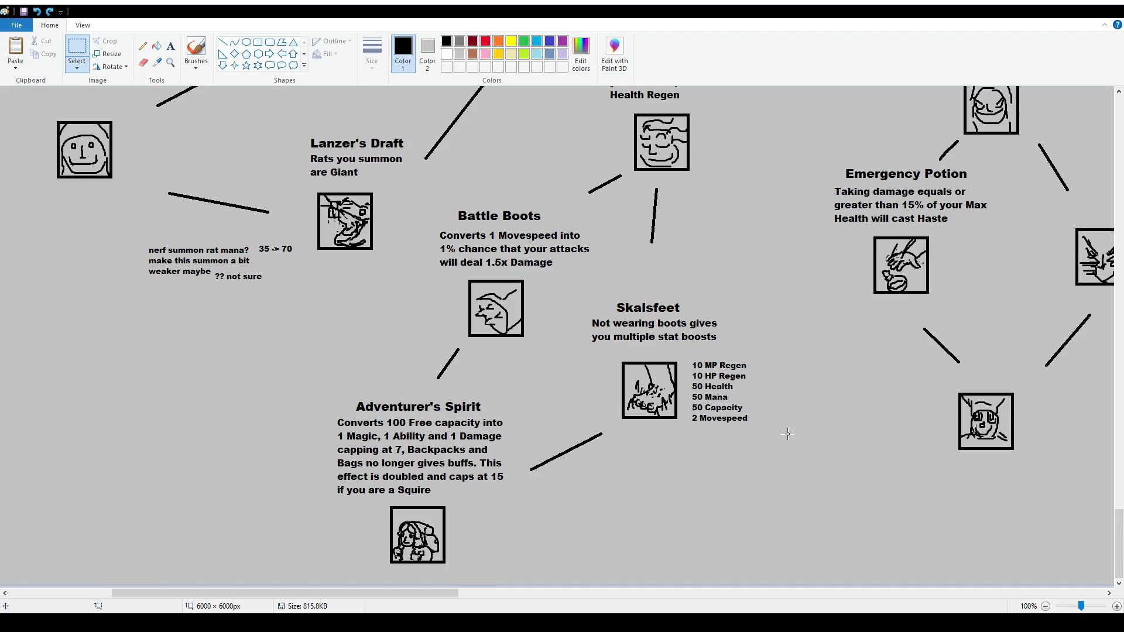
left_click(196, 52)
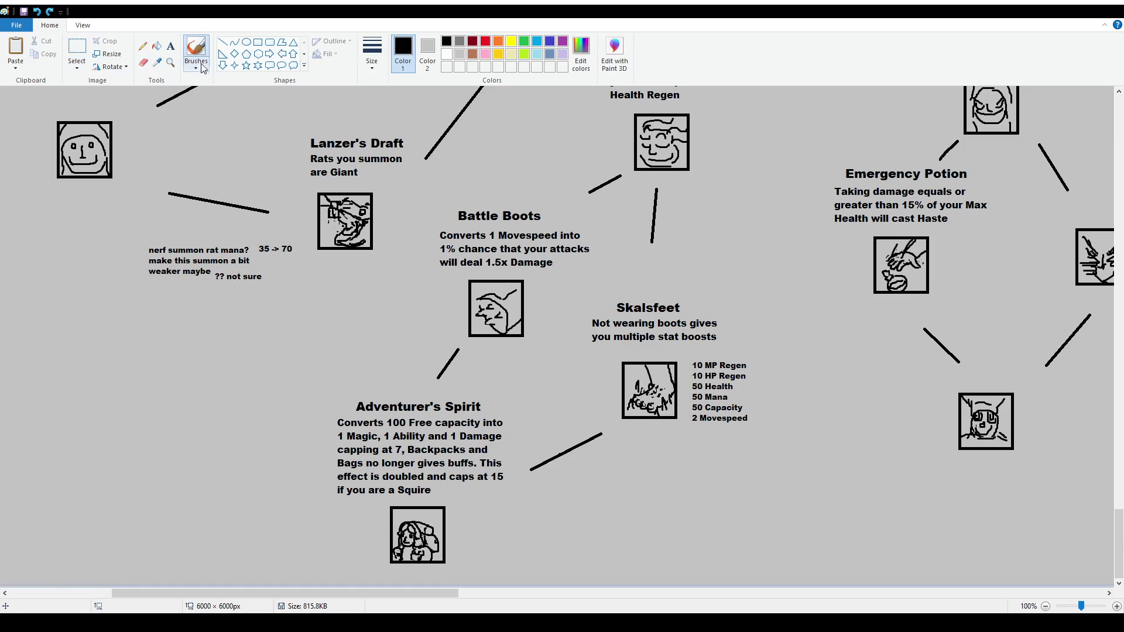
mouse_move(339, 384)
left_mouse_down()
mouse_move(538, 410)
mouse_move(266, 387)
left_mouse_up()
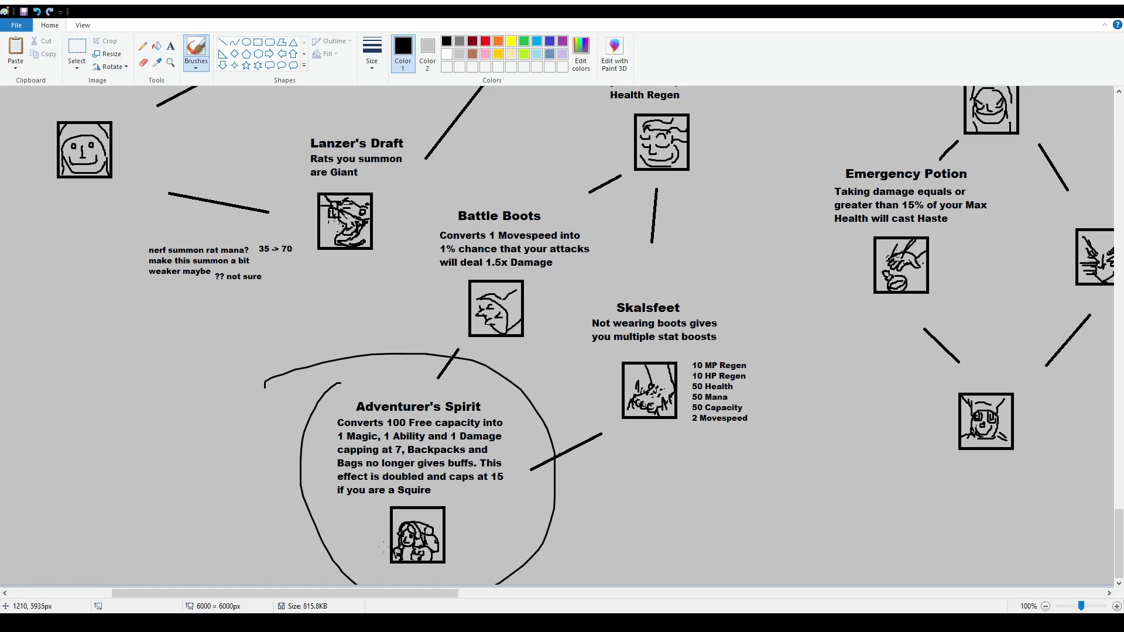
key("ctrl+z")
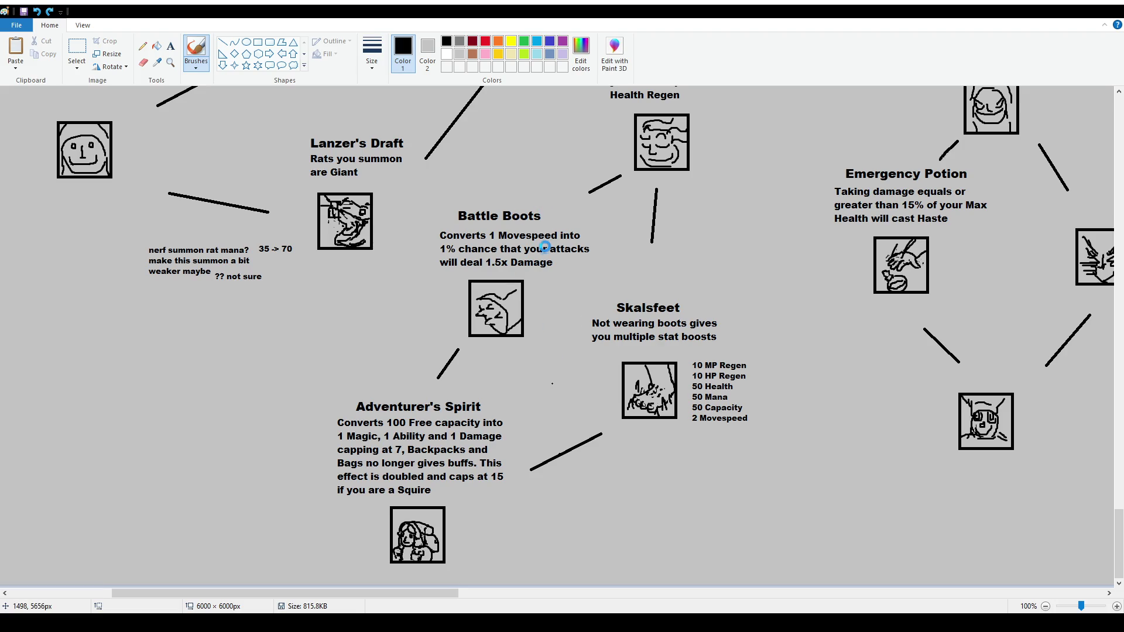
scroll(532, 278, "down", 1, "ctrl")
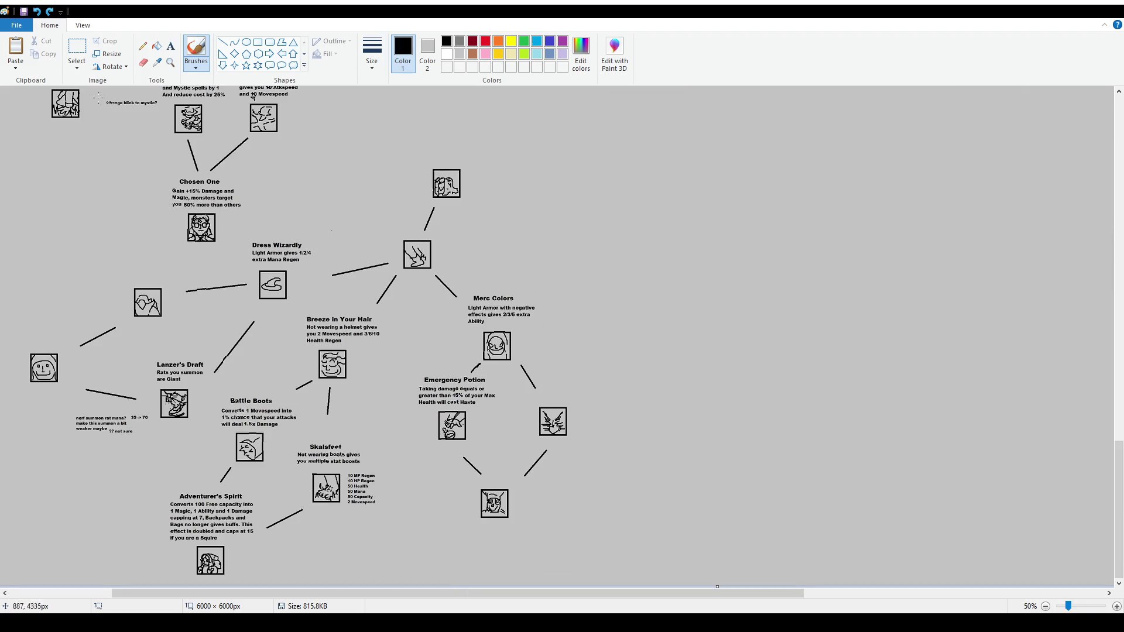
key("ctrl+a")
left_click_drag(268, 475, 290, 501)
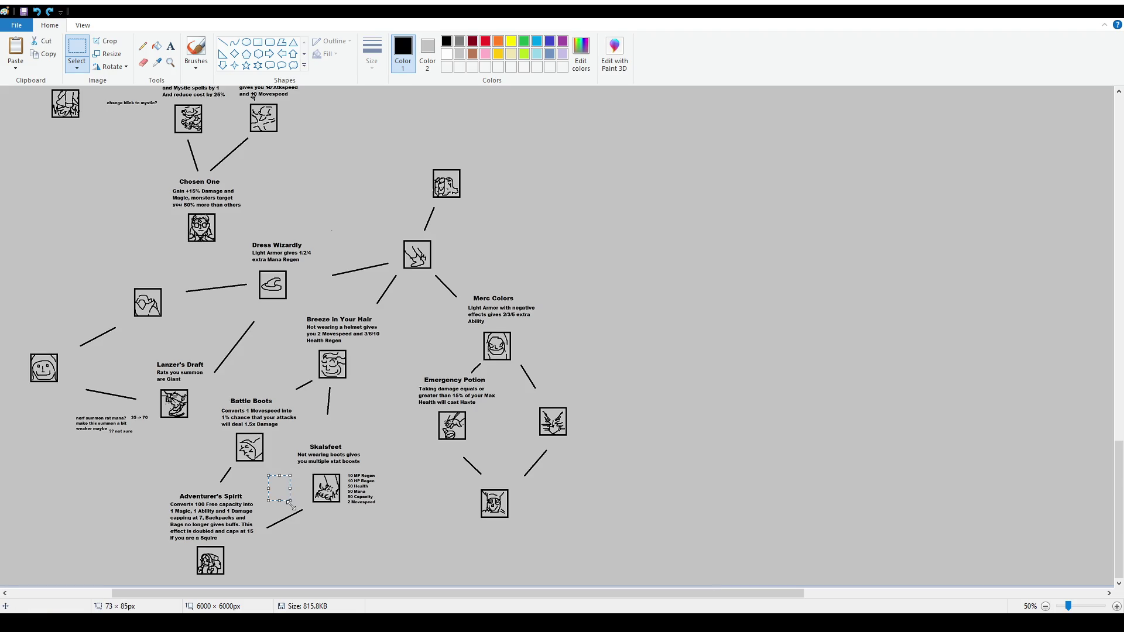
key("Escape")
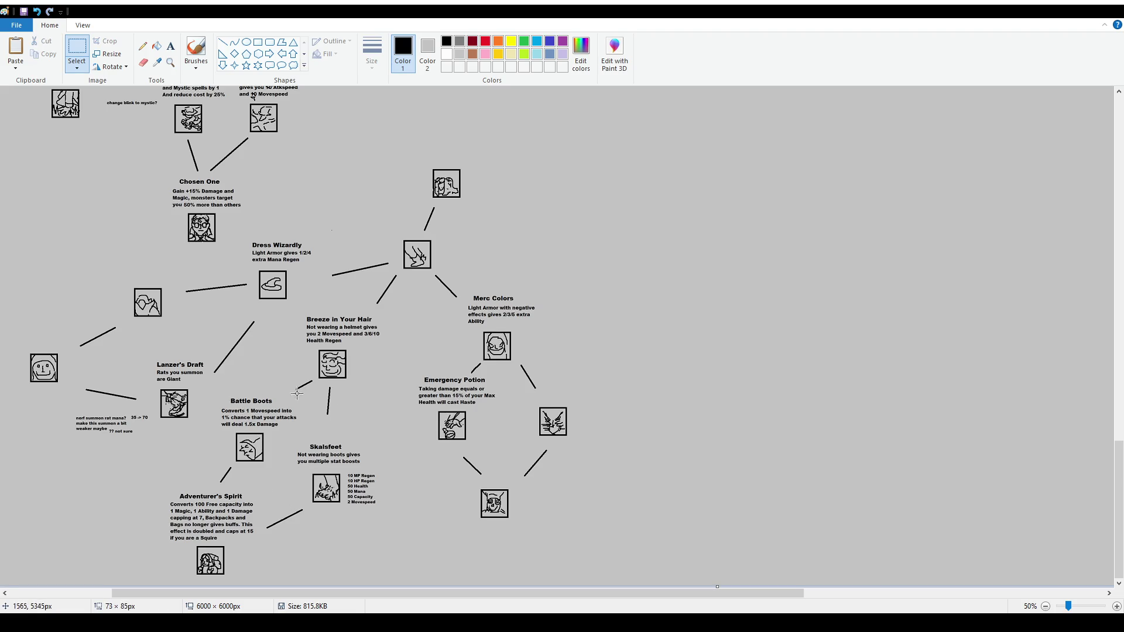
scroll(318, 352, "up", 8)
left_click_drag(360, 592, 150, 592)
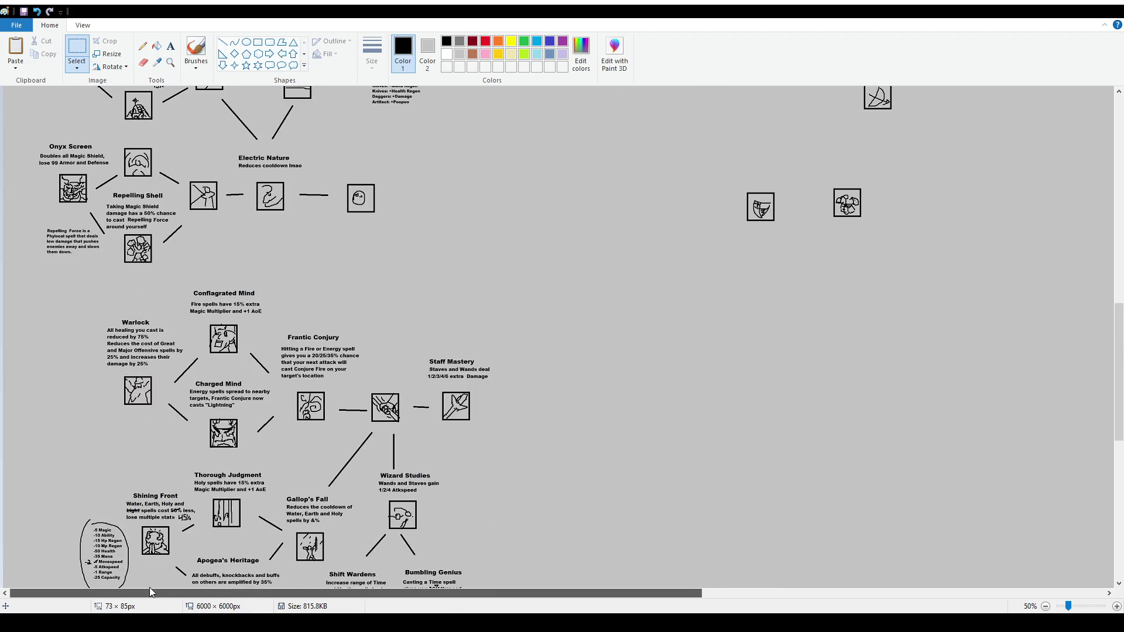
scroll(559, 336, "down", 10)
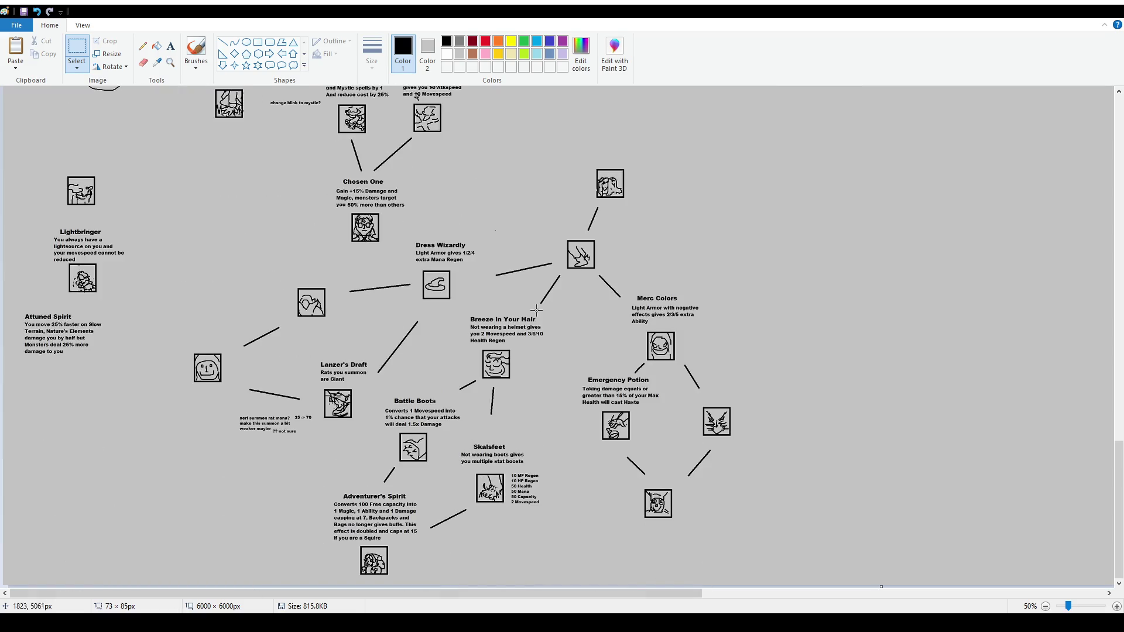
scroll(542, 311, "up", 20)
scroll(539, 314, "down", 1, "ctrl")
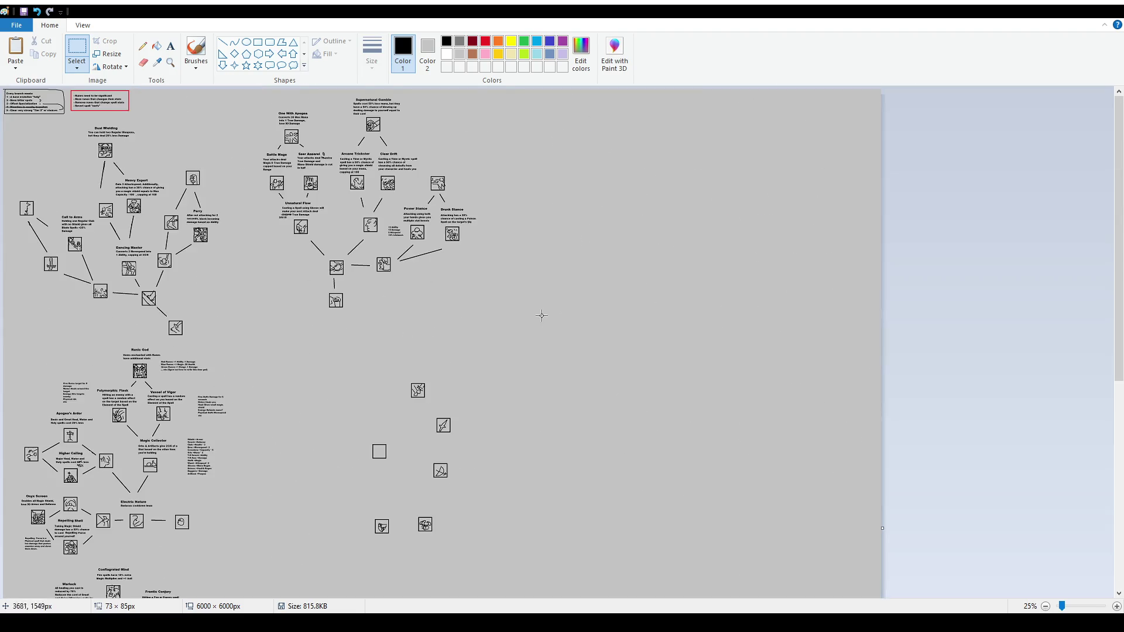
scroll(287, 333, "down", 5)
scroll(372, 334, "up", 2)
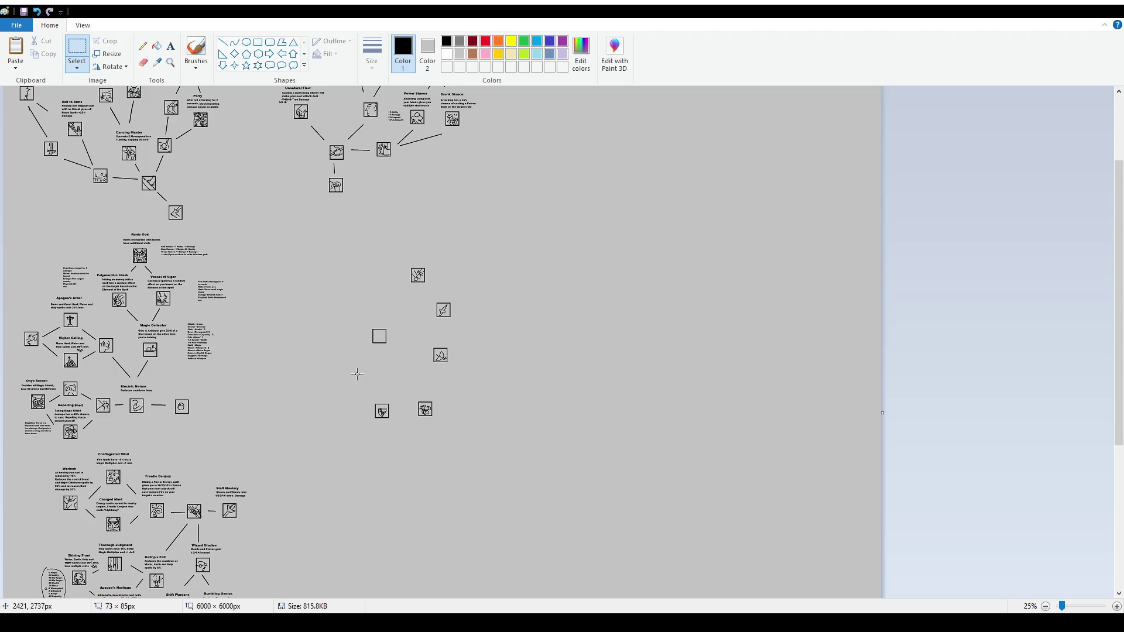
scroll(366, 378, "down", 4)
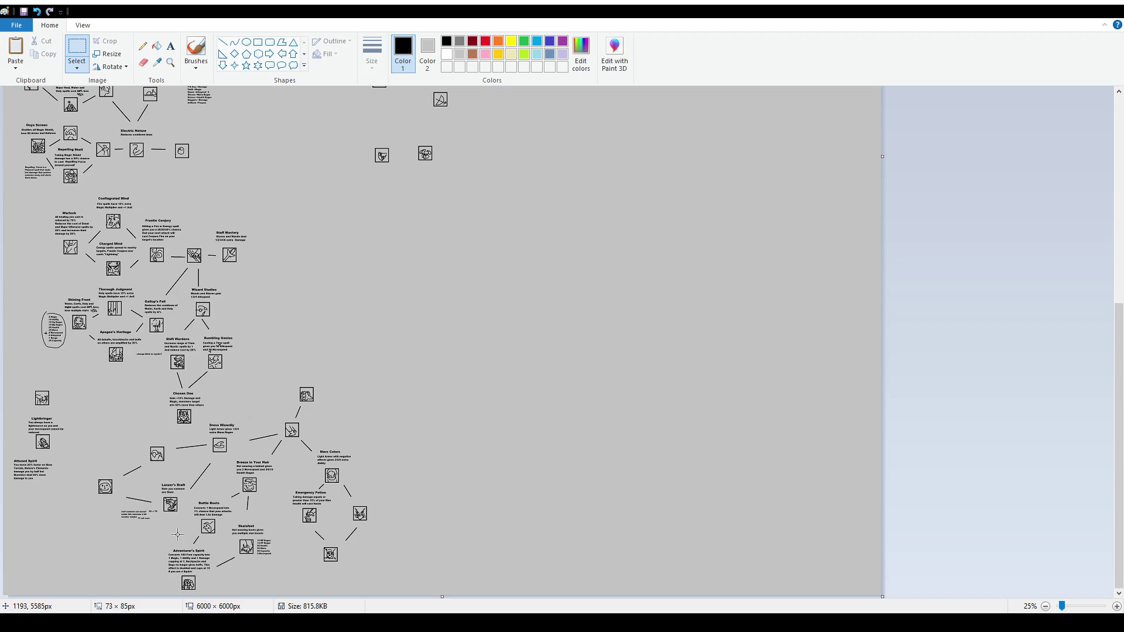